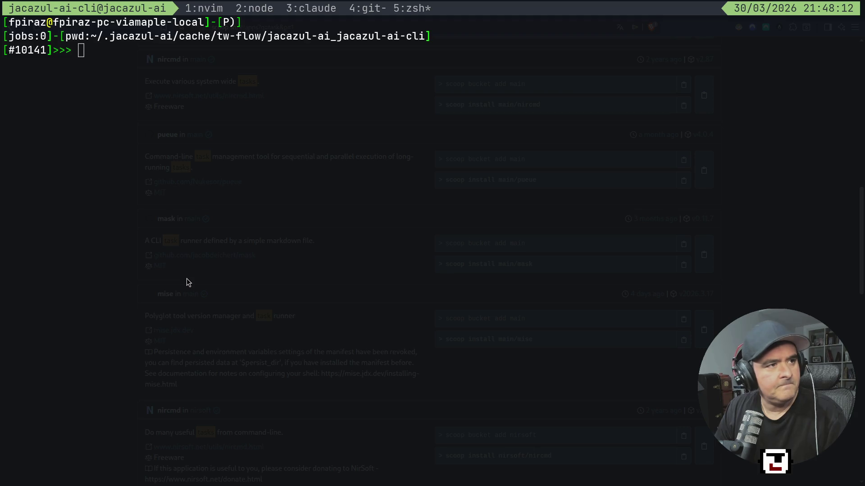
Step: Hide the drop-down tmux terminal to bring the browser back into view
key(F12)
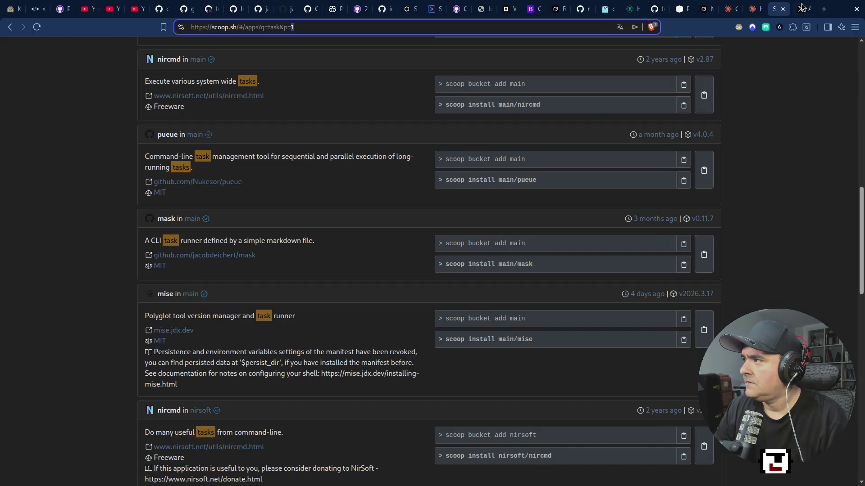
Step: Search DuckDuckGo for 'windows chocolatey' from a new tab using the address-bar suggestion
click(826, 10)
text(windows)
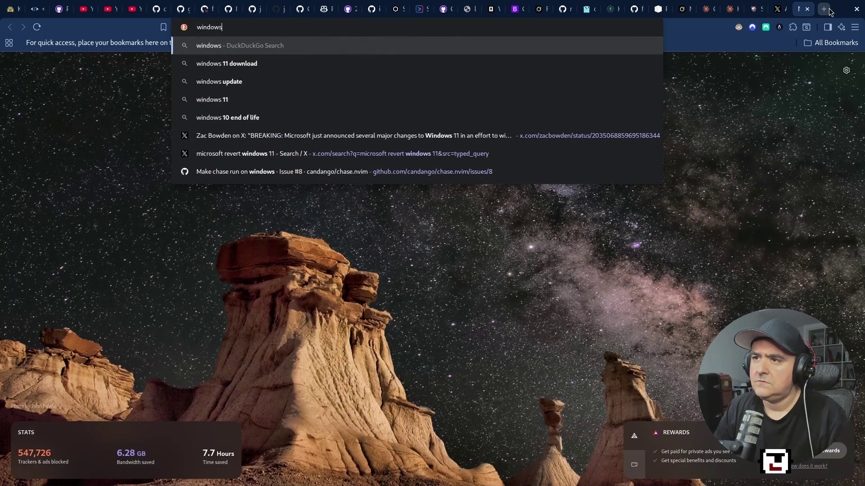
text( choco)
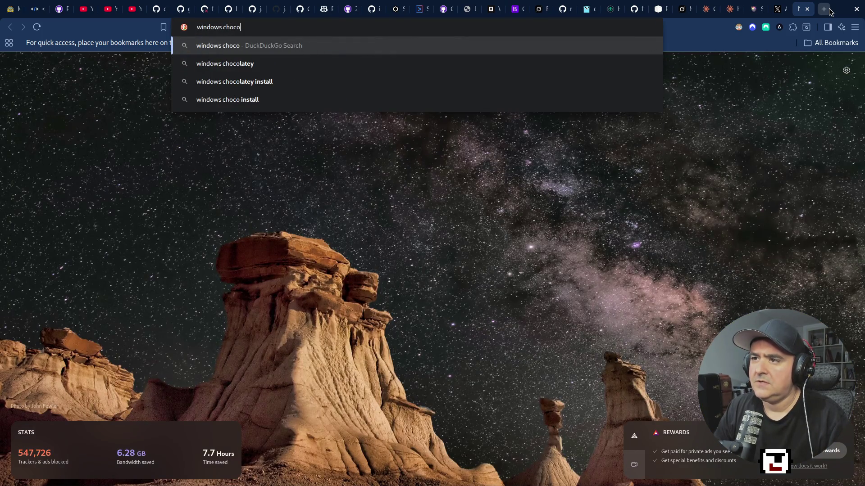
key(Down)
key(Return)
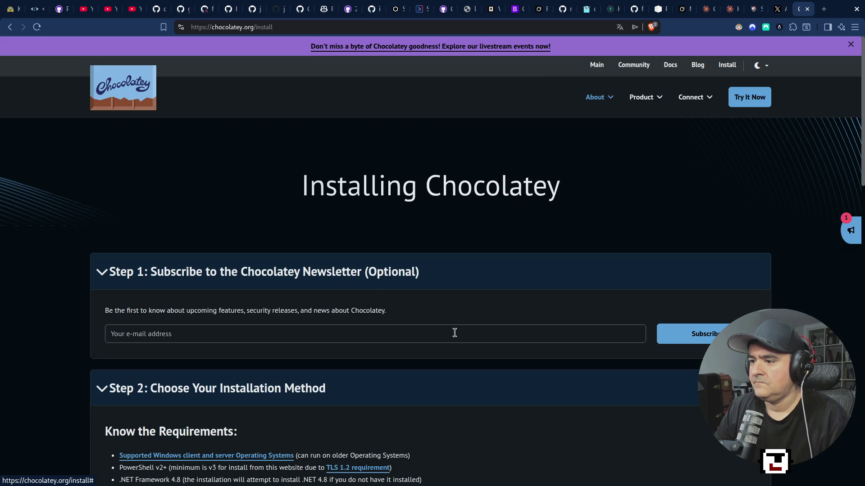
scroll(454, 333, down, 6)
scroll(241, 378, down, 5)
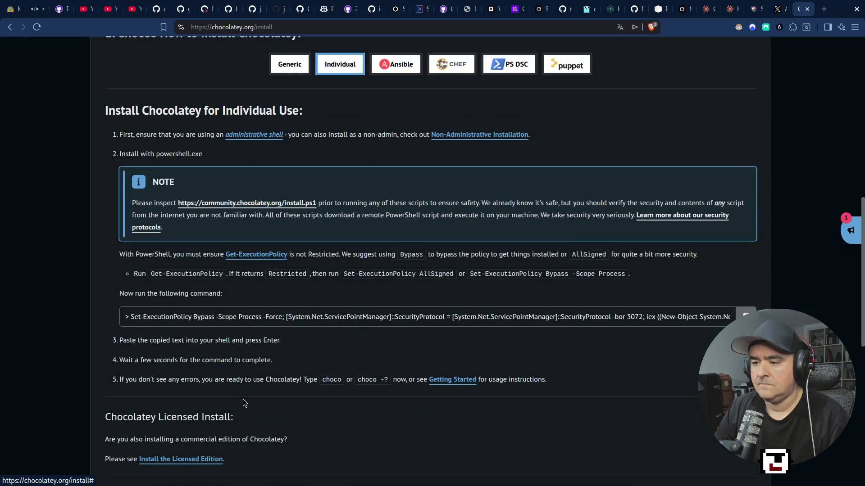
scroll(243, 399, up, 10)
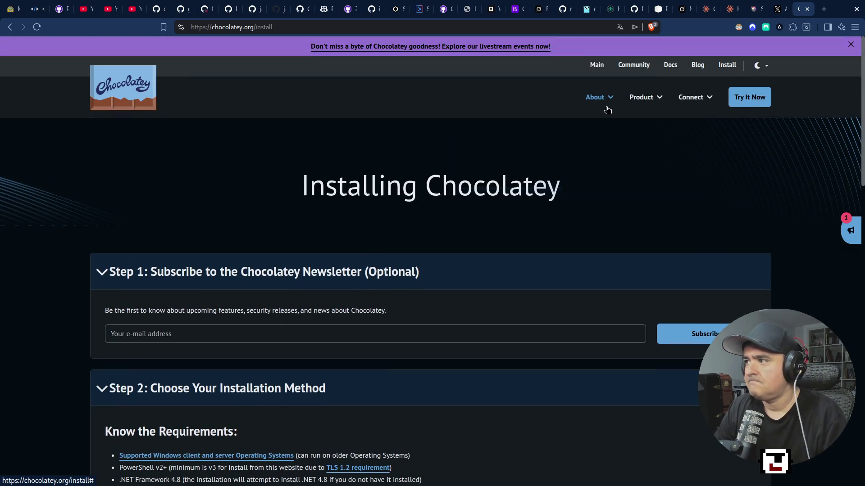
click(607, 110)
click(690, 97)
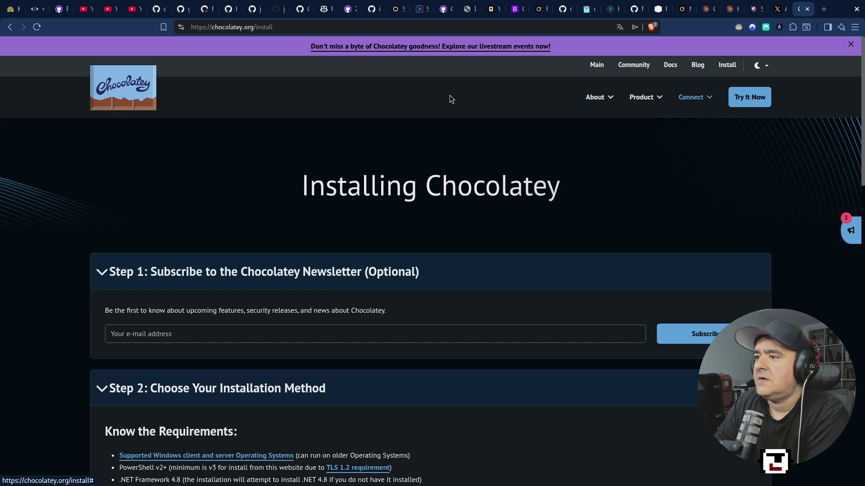
scroll(113, 336, down, 5)
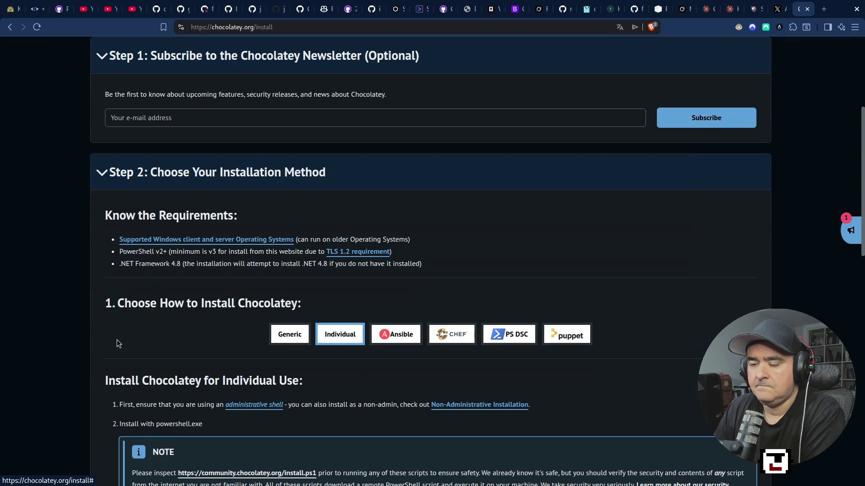
scroll(117, 343, down, 13)
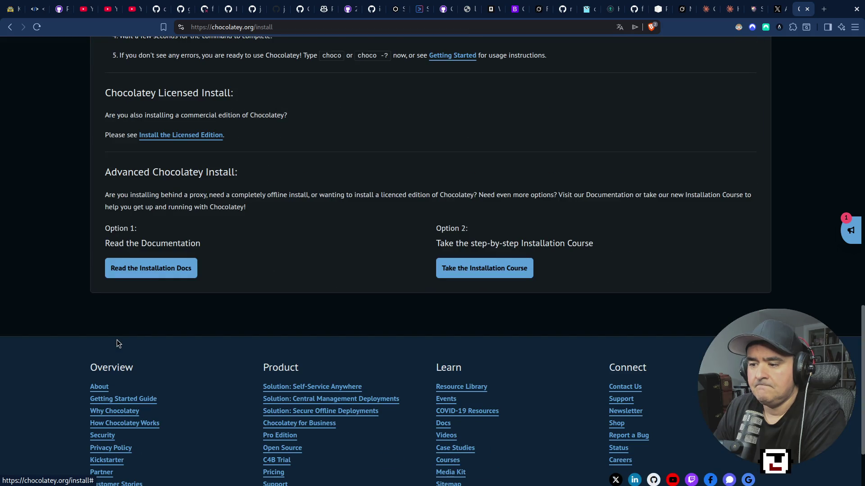
scroll(117, 343, up, 9)
scroll(117, 340, up, 10)
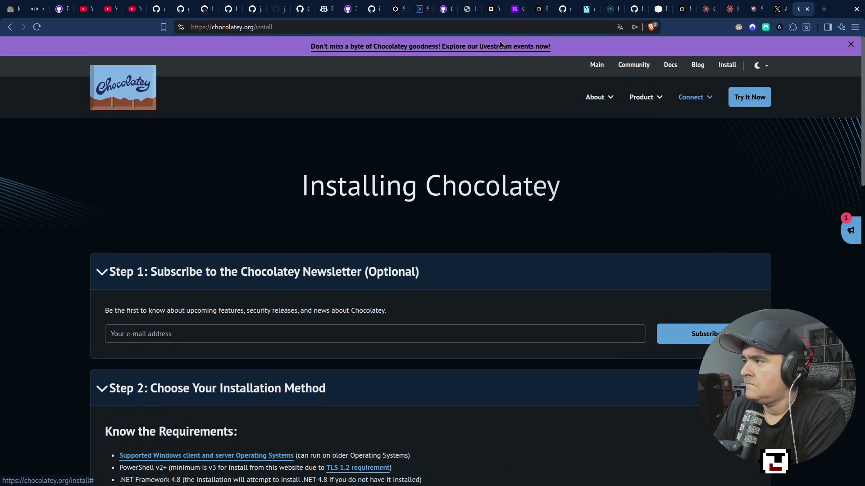
click(703, 81)
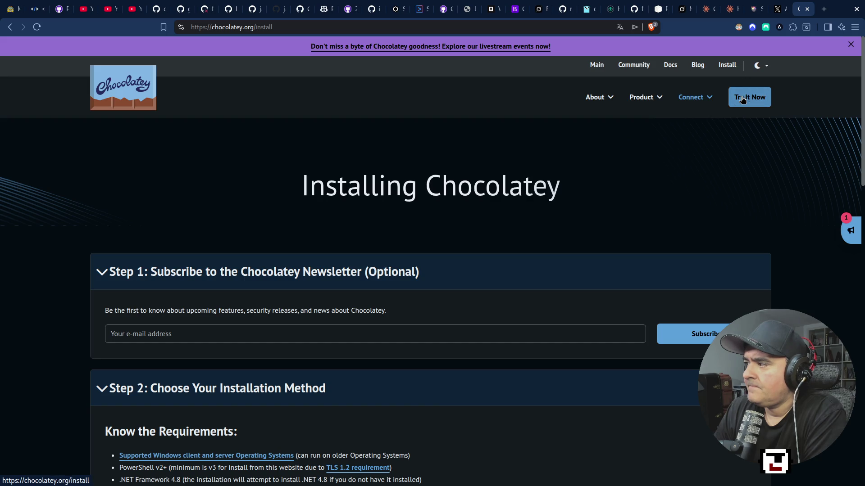
mouse_move(677, 100)
mouse_move(586, 104)
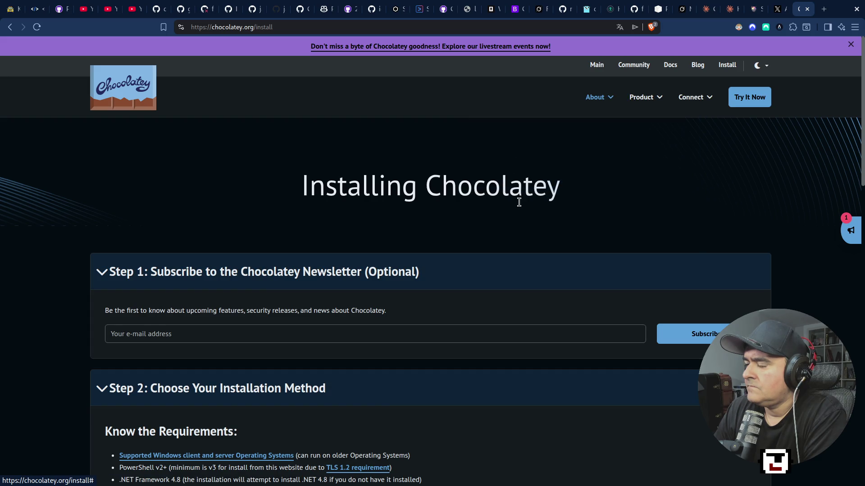
scroll(312, 321, down, 13)
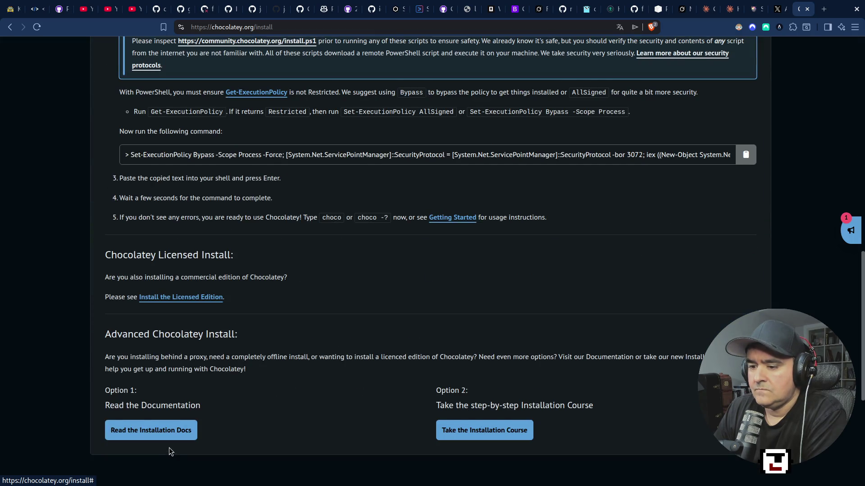
scroll(169, 446, down, 6)
scroll(167, 445, up, 20)
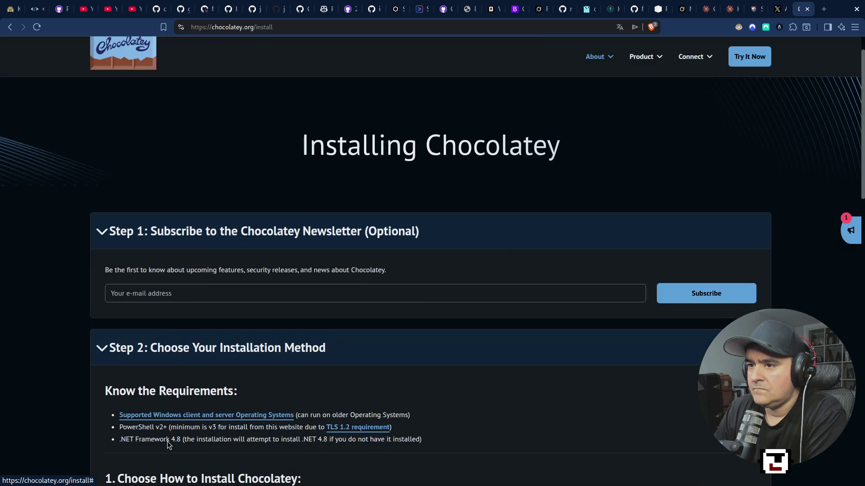
click(114, 54)
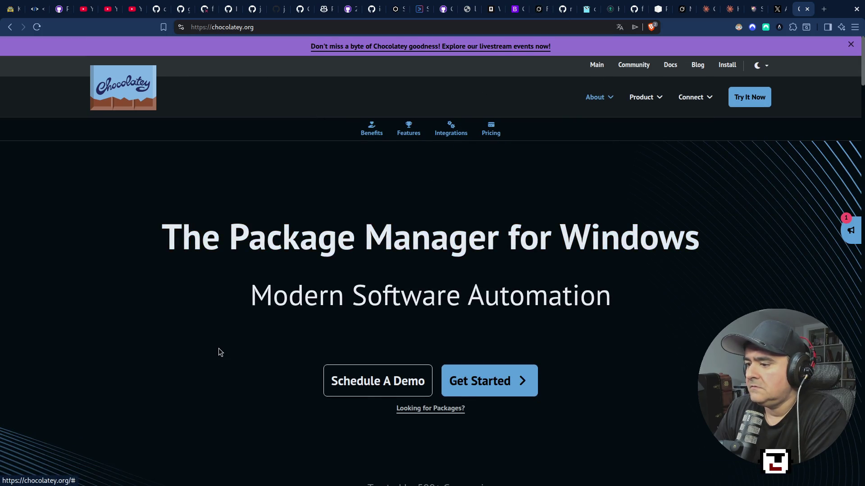
Step: Scroll through Chocolatey's home page, browsing its company logos and livestream event cards
scroll(218, 353, down, 7)
scroll(217, 353, down, 7)
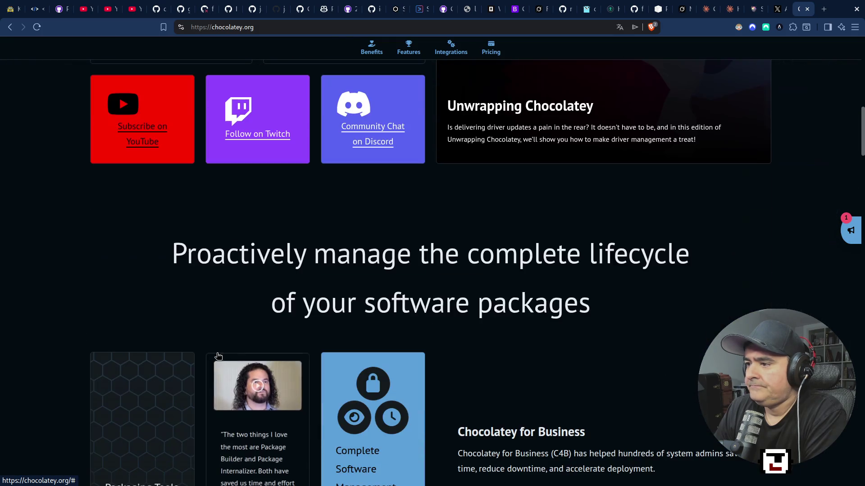
scroll(217, 353, down, 10)
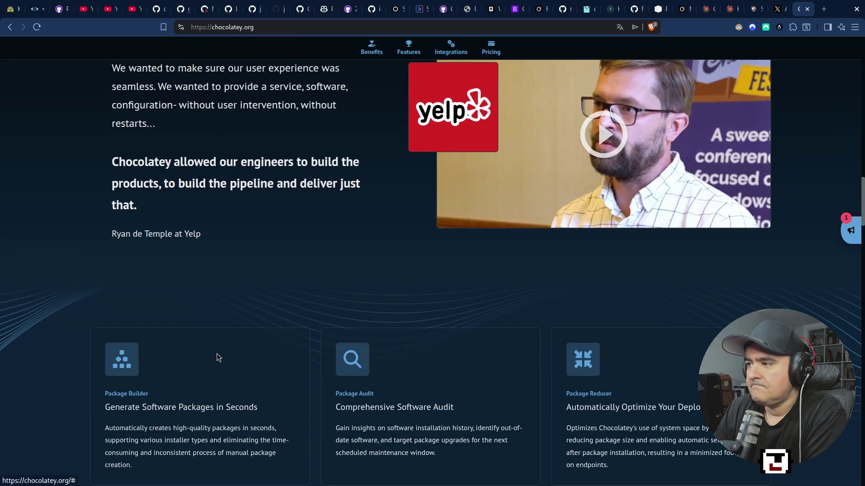
scroll(217, 353, up, 20)
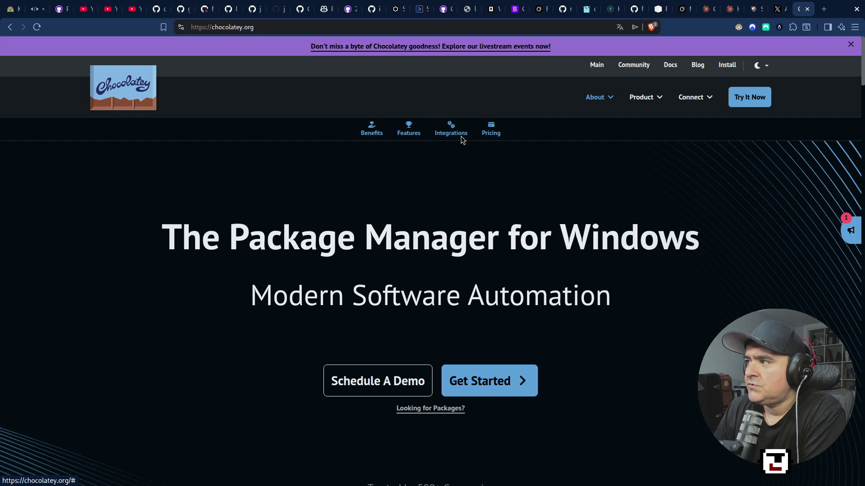
mouse_move(644, 97)
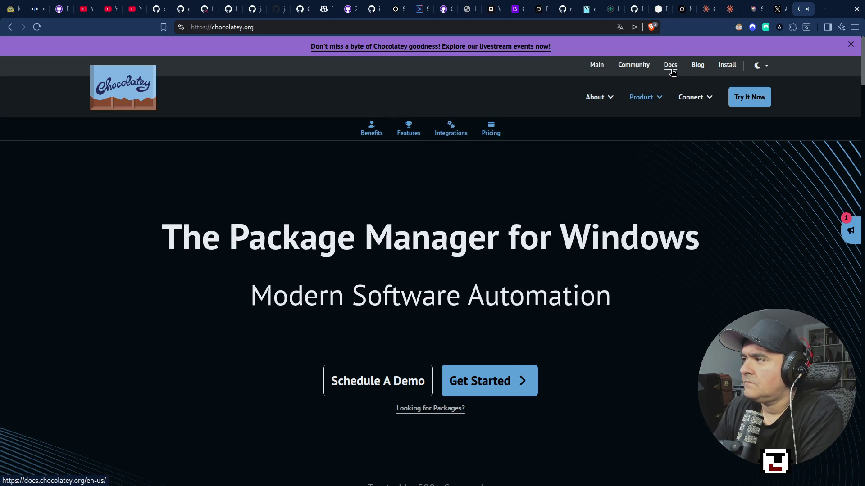
scroll(262, 263, down, 5)
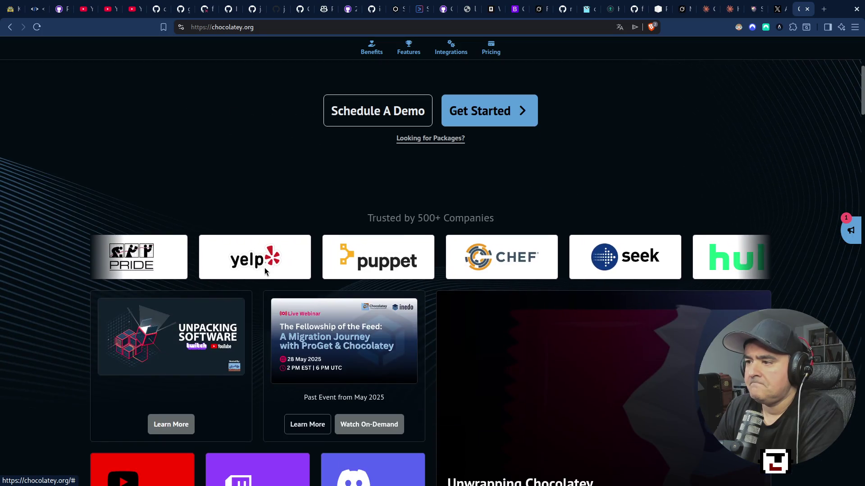
Step: Visit the contact-sales page, return to the Chocolatey home page and scroll down through it
click(477, 116)
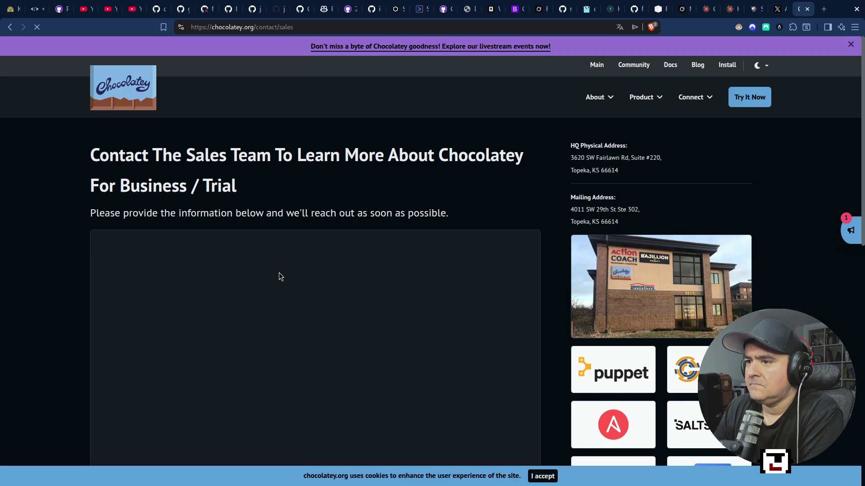
click(103, 82)
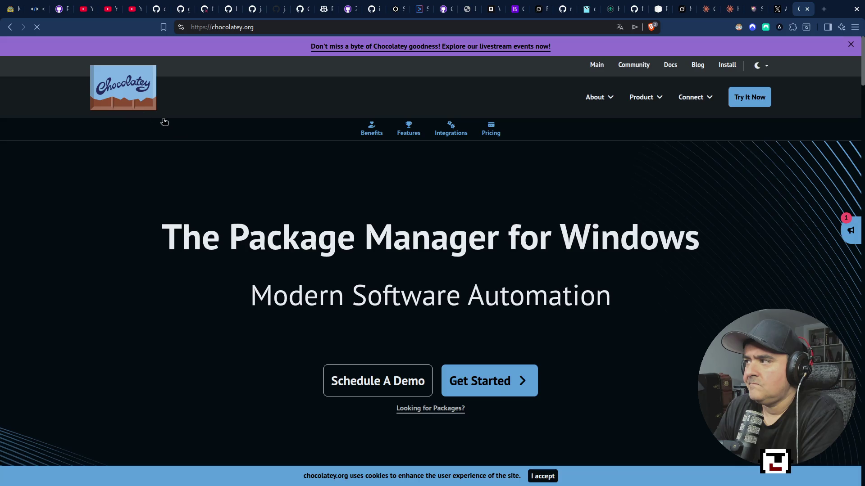
scroll(250, 315, down, 10)
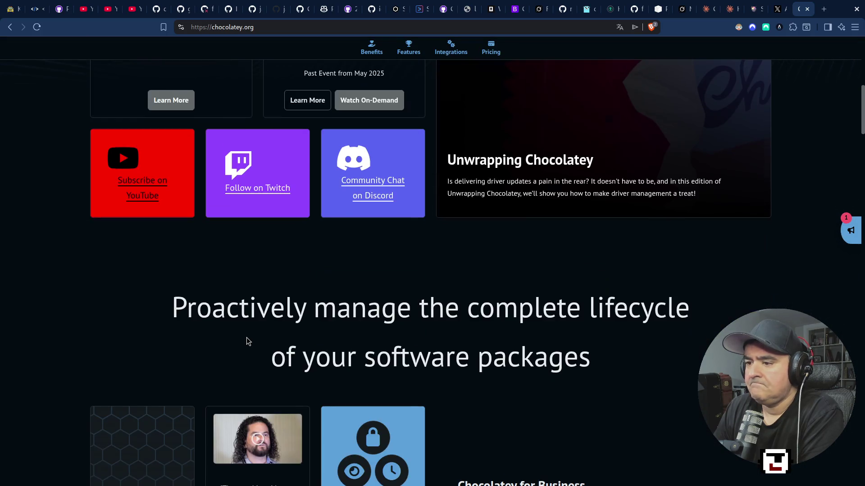
scroll(246, 341, down, 7)
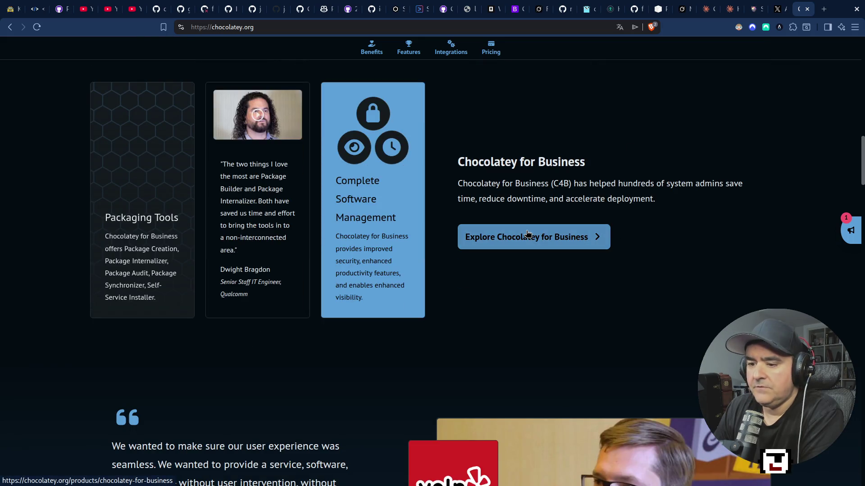
scroll(513, 271, up, 5)
scroll(513, 280, down, 6)
scroll(513, 283, up, 5)
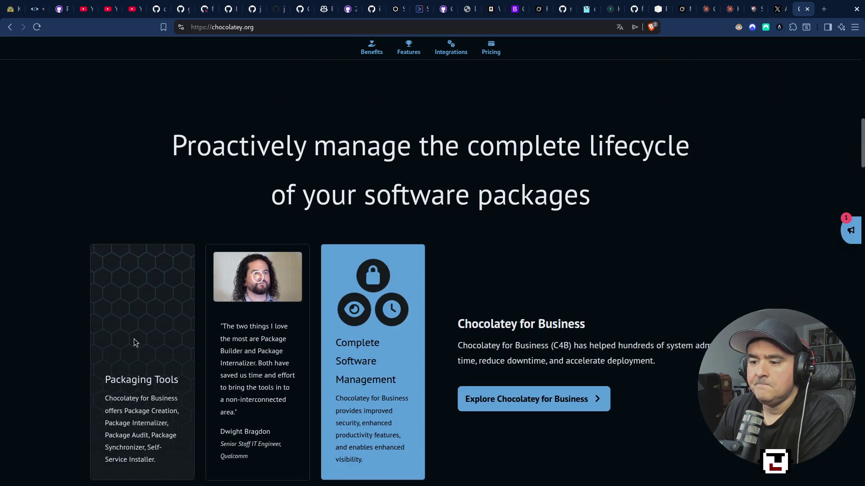
scroll(98, 366, down, 14)
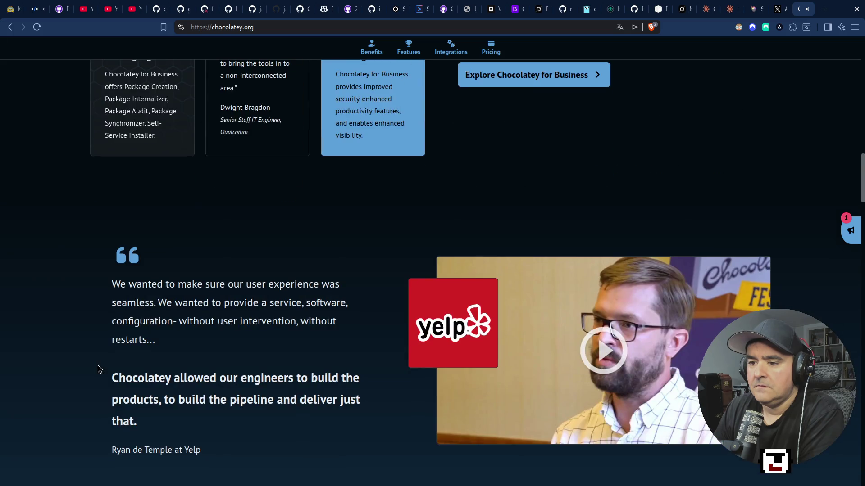
scroll(102, 371, down, 8)
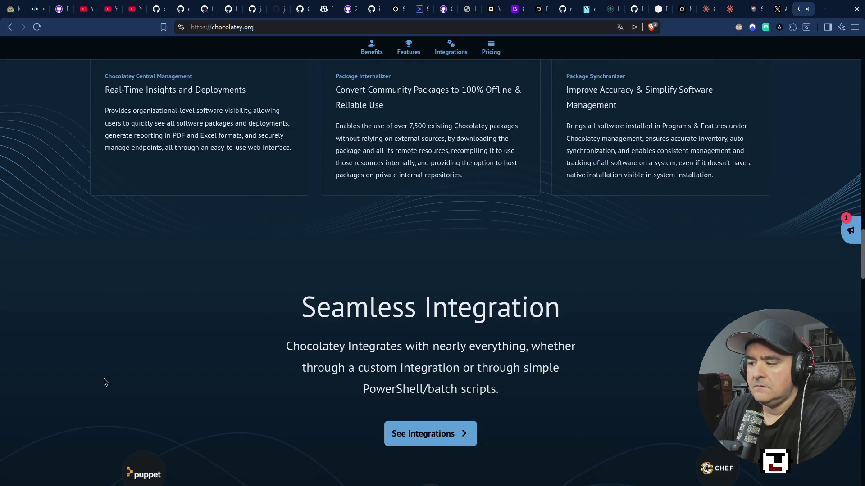
scroll(103, 378, down, 7)
scroll(103, 379, down, 7)
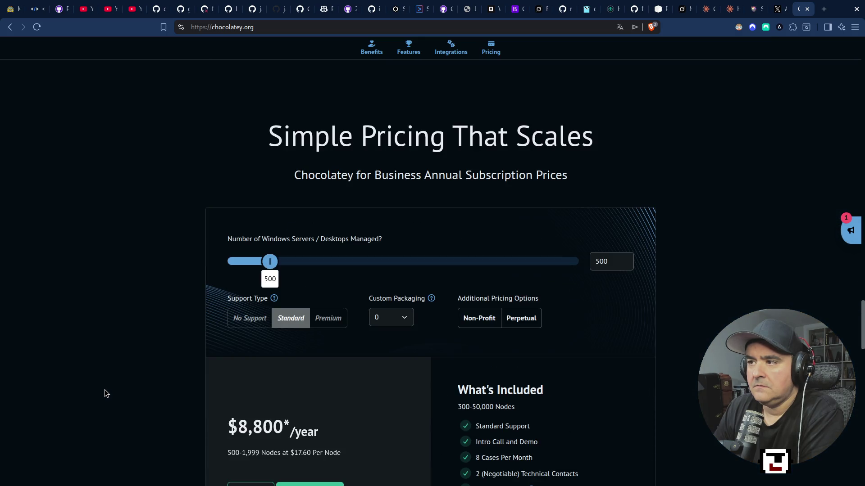
scroll(105, 390, down, 9)
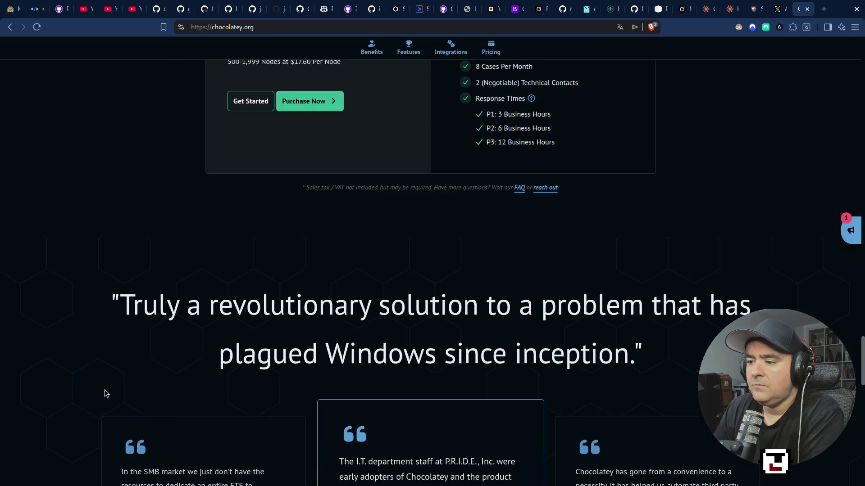
scroll(104, 390, down, 7)
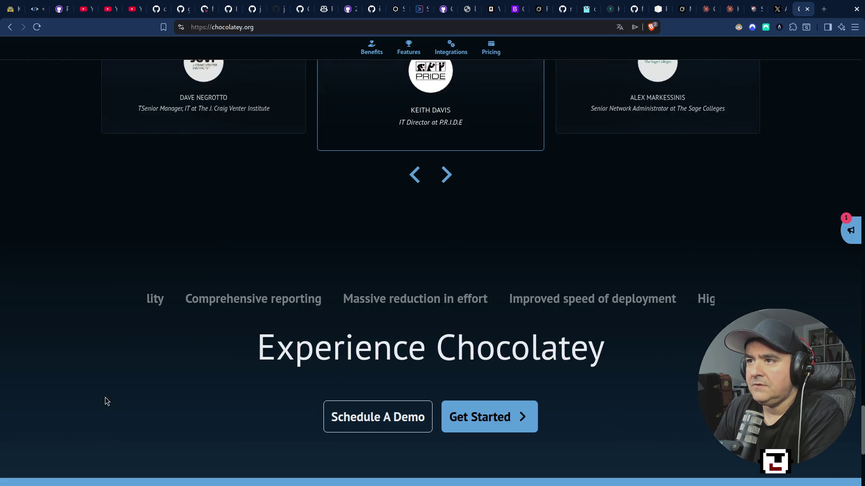
scroll(105, 397, down, 6)
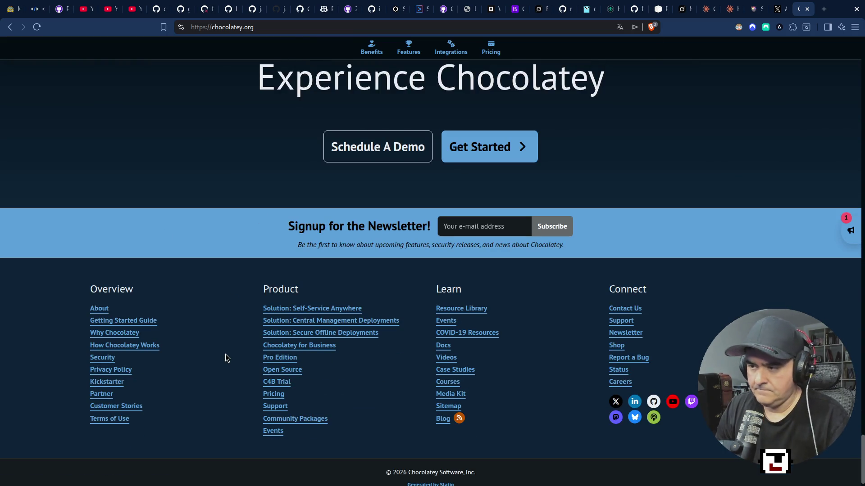
Step: Find 'package' on the page and follow the link to the community package listing
key(ctrl+f)
text(package)
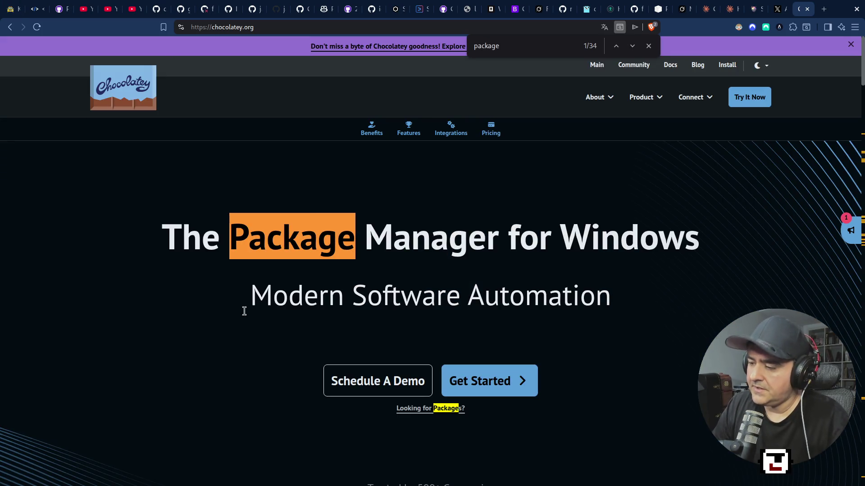
click(423, 413)
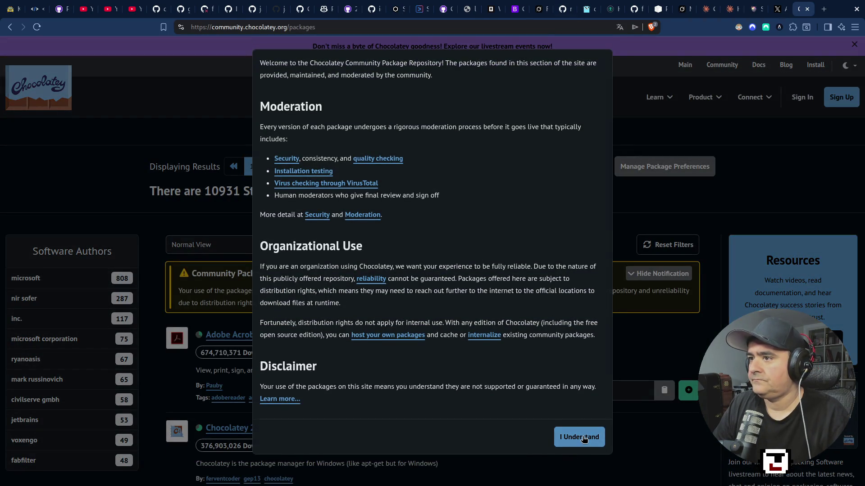
Step: Dismiss the disclaimer, search community packages for 'task' finding no Taskwarrior, and start a blank tab
click(579, 437)
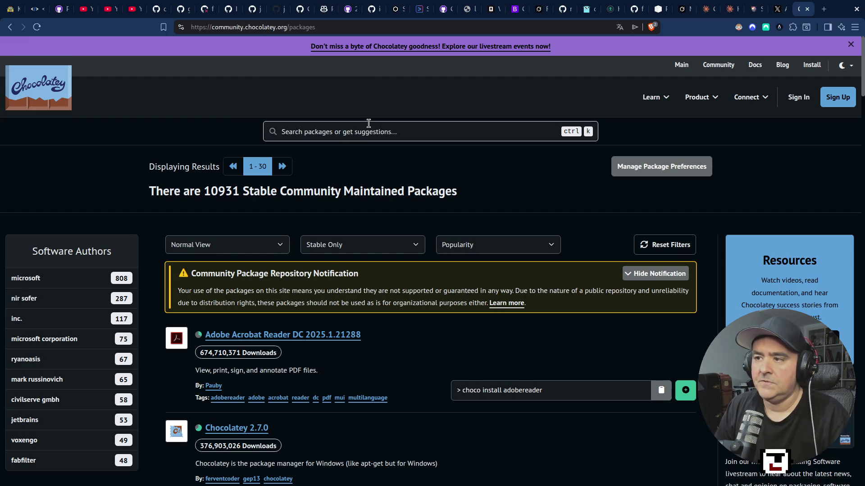
text(taskwar)
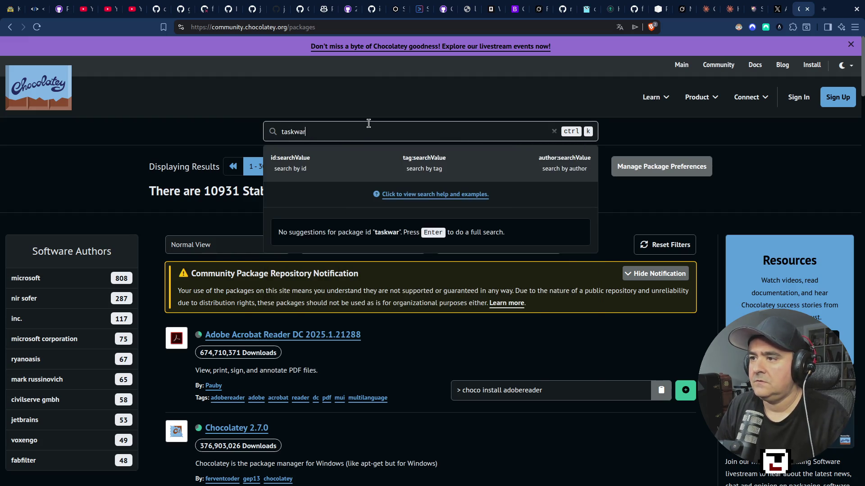
key(BackSpace)
key(BackSpace)
key(BackSpace)
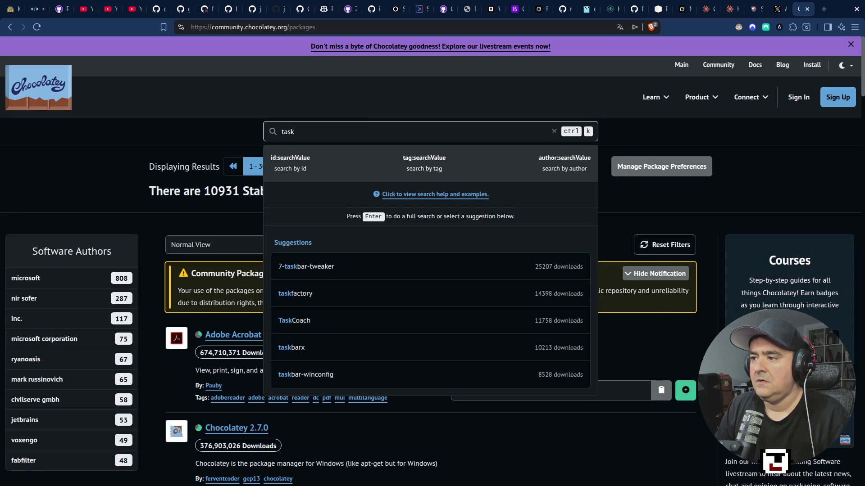
scroll(456, 289, down, 3)
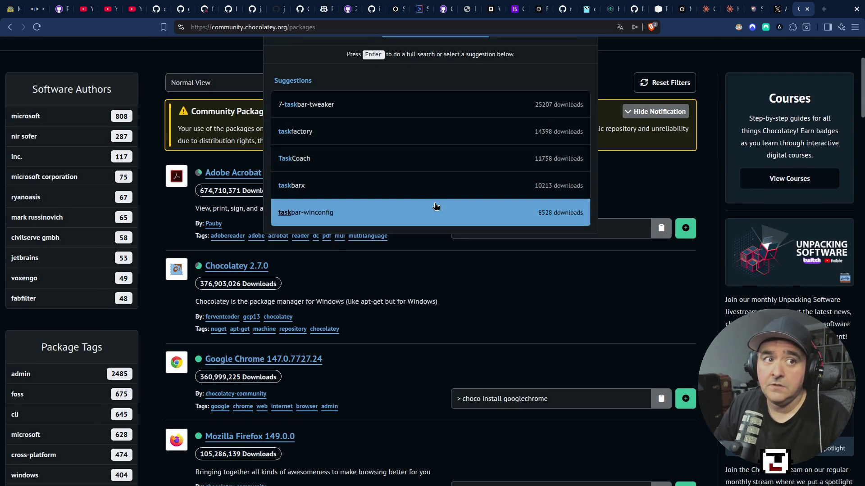
click(823, 10)
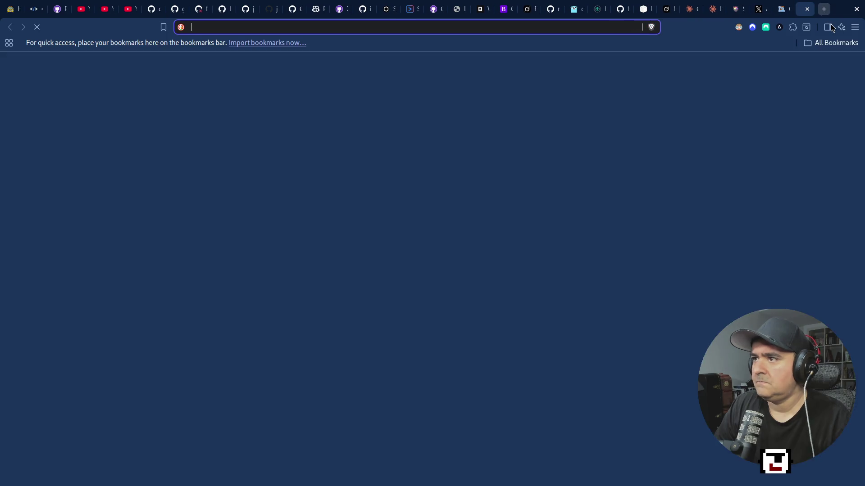
Step: Search the web for 'taswarrior' and open Taskwarrior's download page from the results
text(taswa)
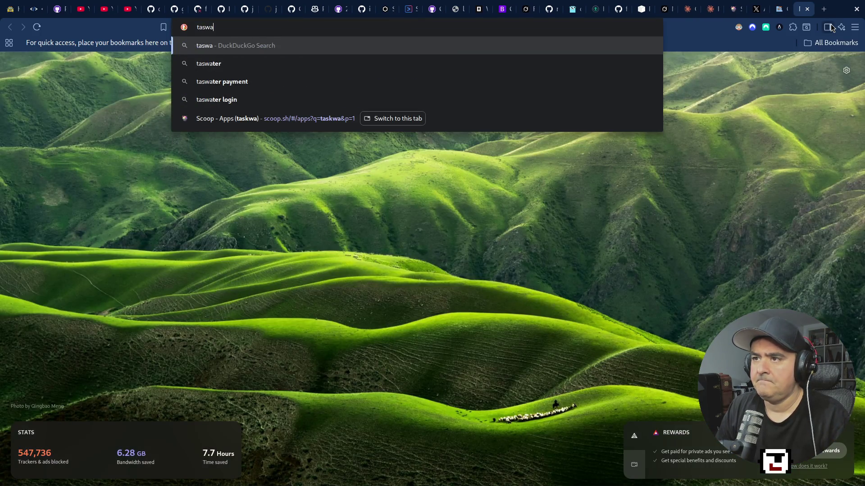
text(rrior)
key(Return)
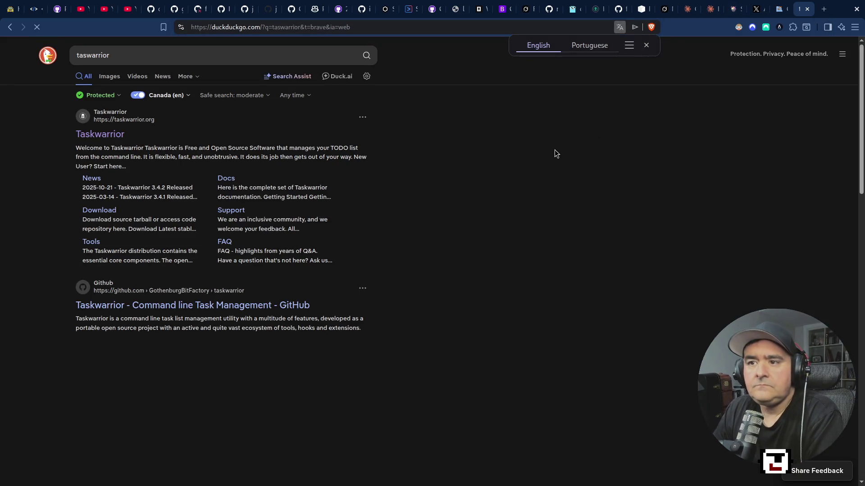
click(97, 210)
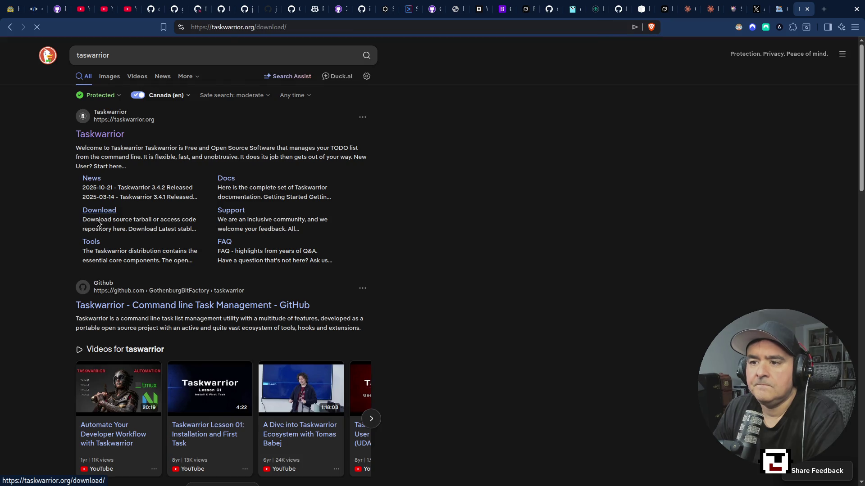
Step: Scroll through the Taskwarrior Distributions table of install commands
scroll(225, 297, down, 6)
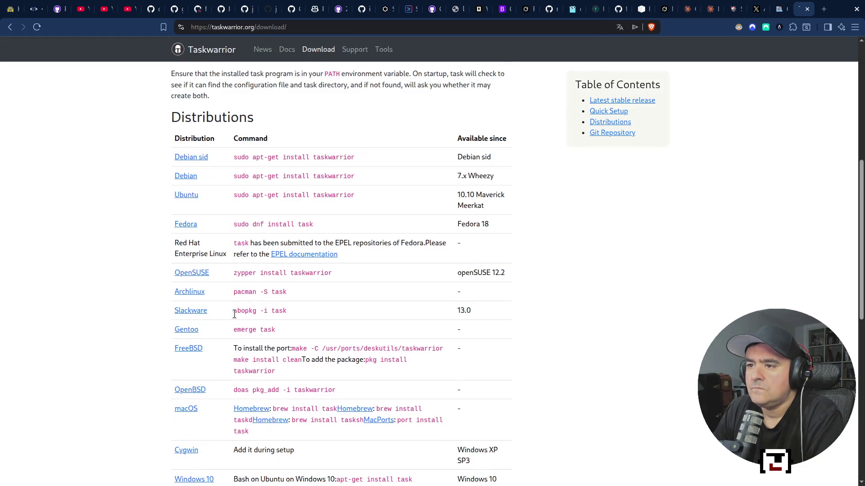
scroll(235, 314, down, 4)
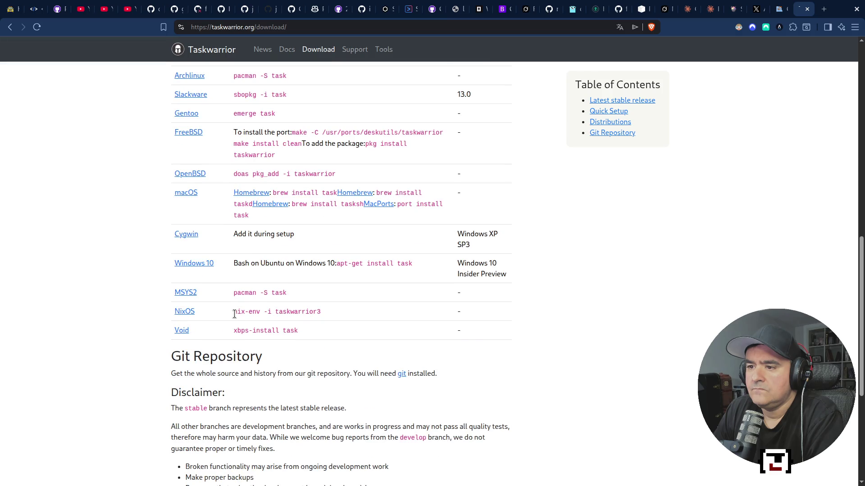
scroll(234, 314, up, 3)
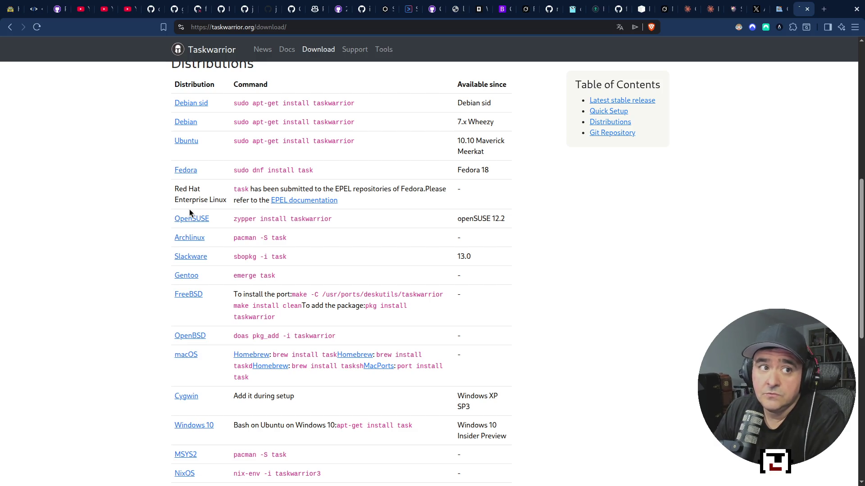
scroll(193, 230, down, 3)
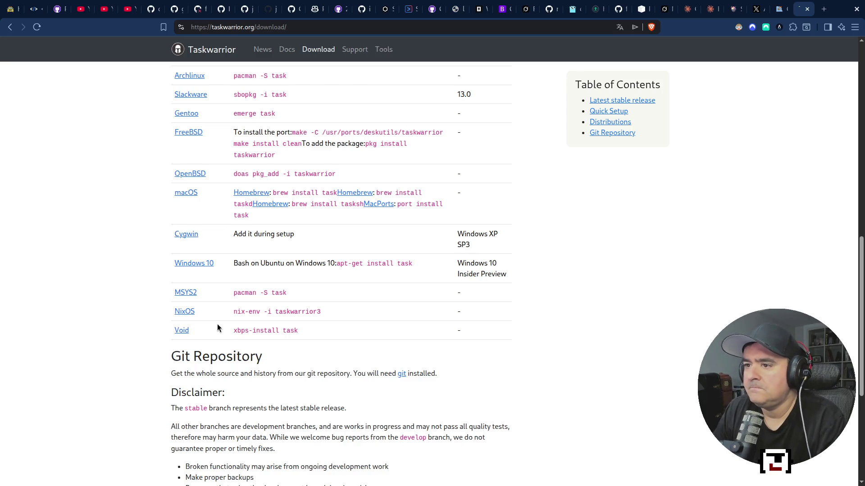
scroll(217, 323, up, 4)
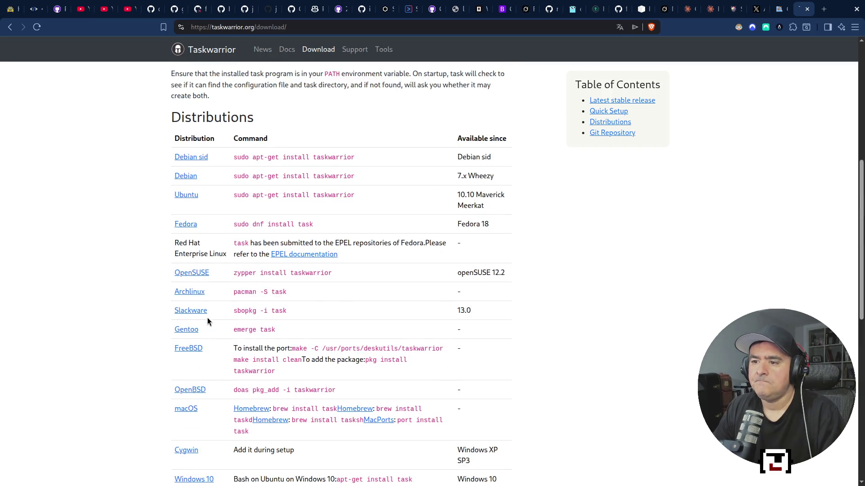
scroll(214, 376, down, 4)
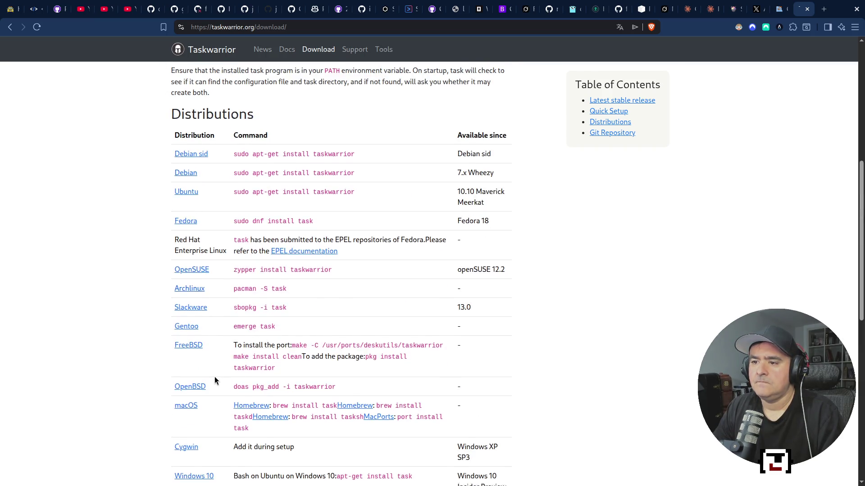
Step: Search the page for 'Windw' and follow the Cygwin package search link for task
key(ctrl+f)
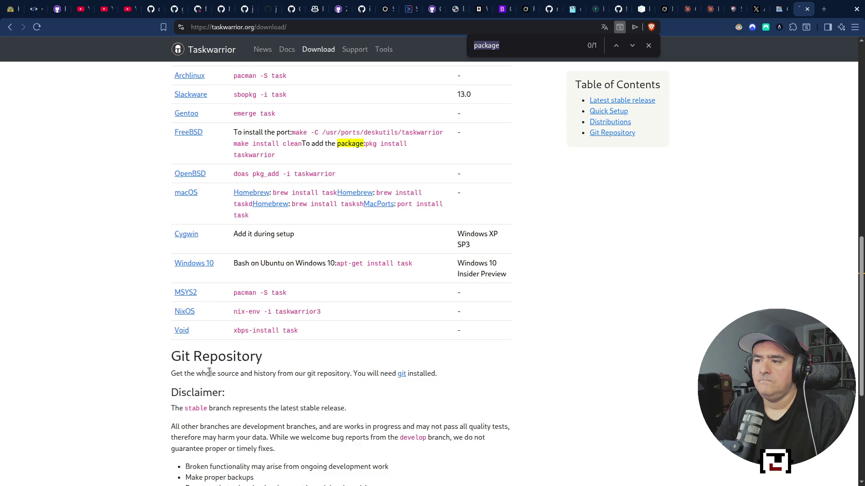
text(Windw)
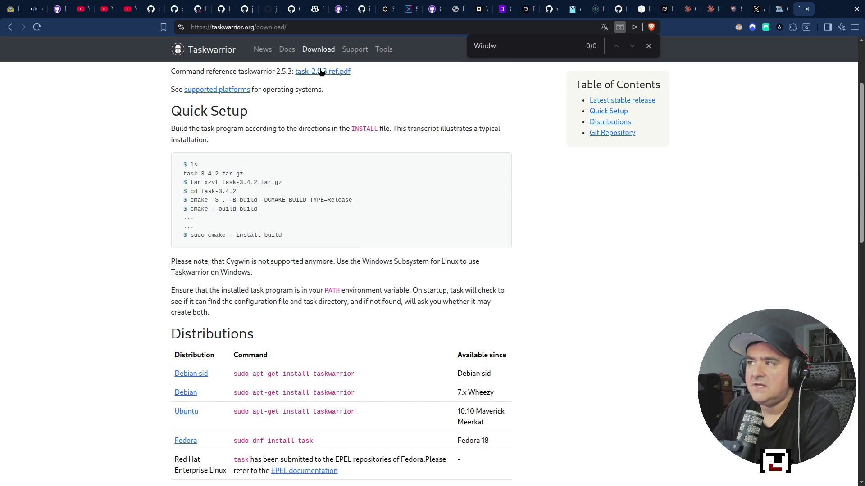
scroll(313, 73, down, 7)
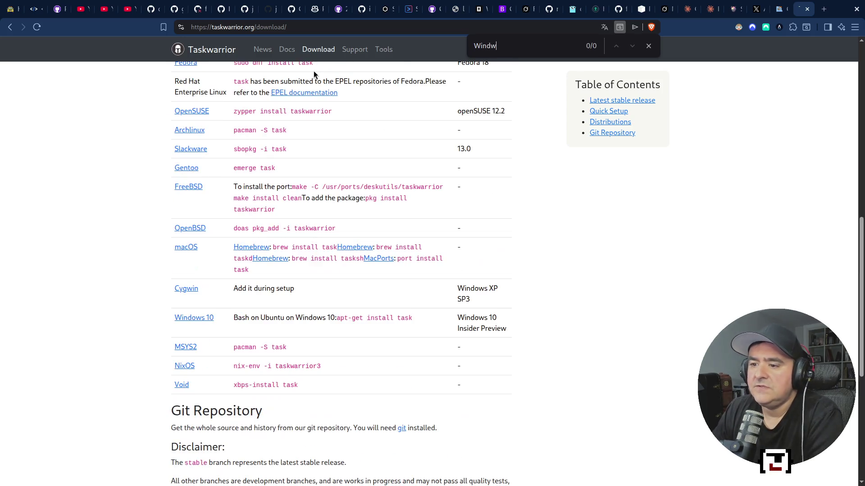
click(188, 291)
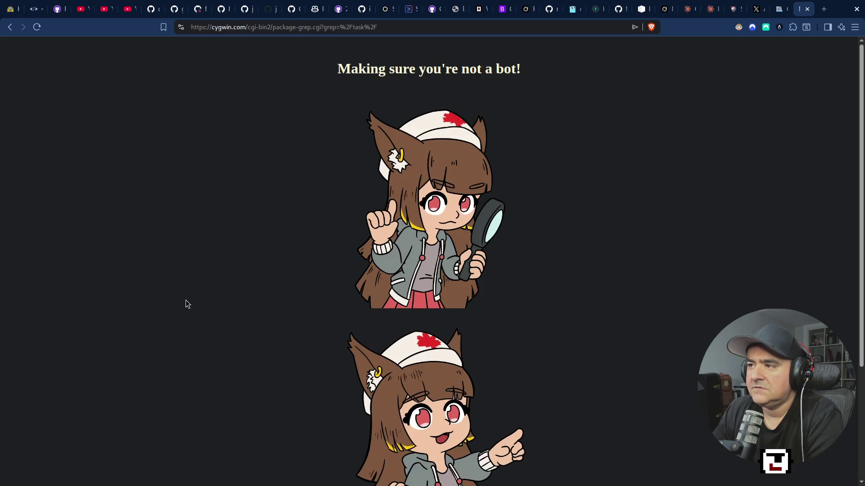
Step: Review Cygwin's task-2.4.2-1 and task-2.4.4-1 results, then close the Cygwin tab
scroll(284, 310, down, 3)
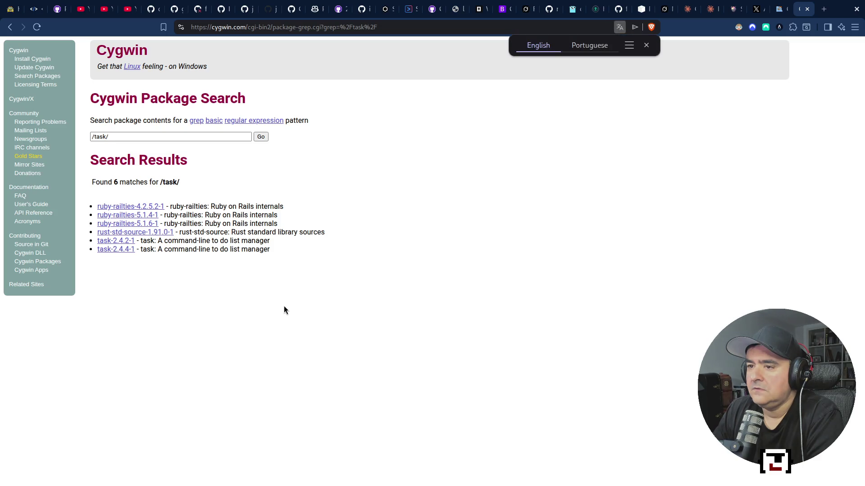
drag(96, 49, 161, 51)
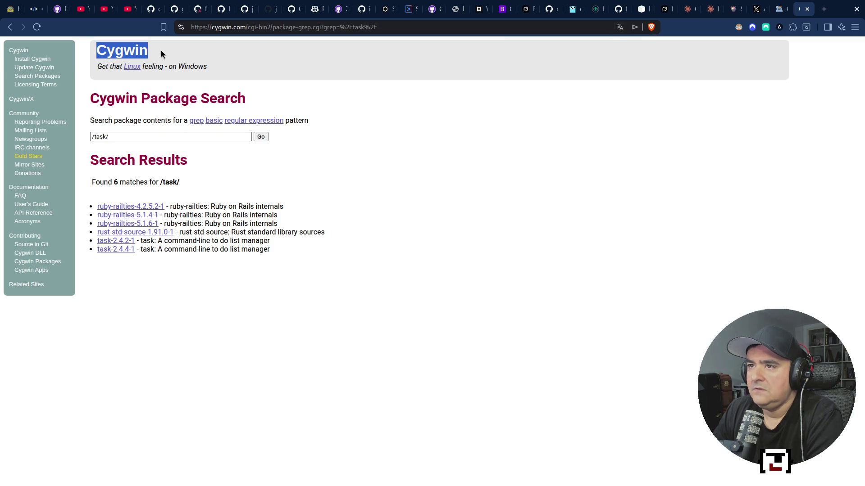
click(807, 9)
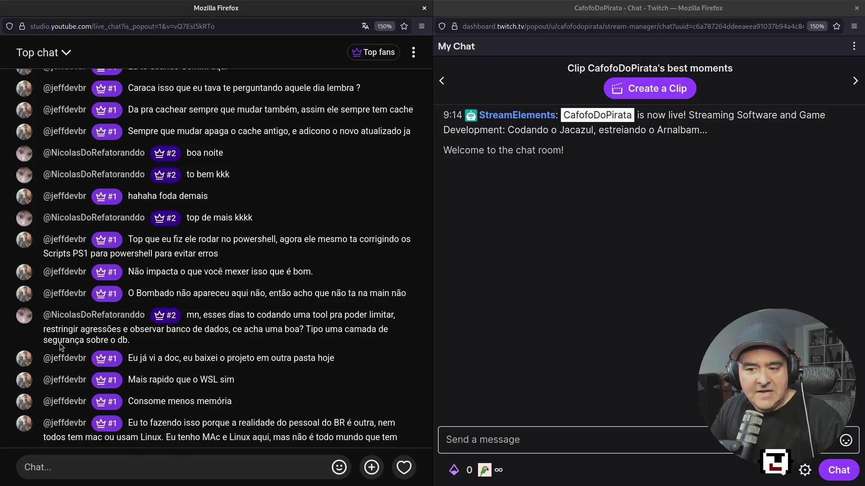
Step: Leave the Firefox YouTube and Twitch chats for the terminal workspace
key(super+1)
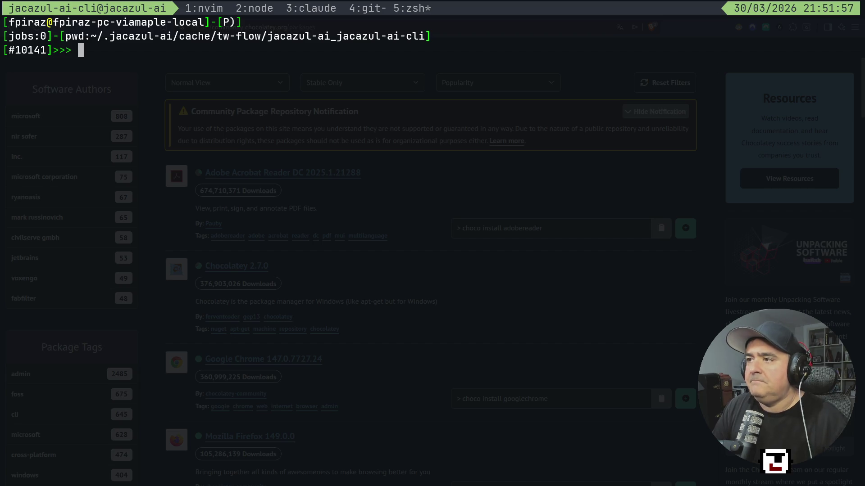
Step: Step back through tmux windows 4 and 3 to window 2, the node AI CLI session
key(ctrl+b)
key(4)
key(ctrl+b)
key(3)
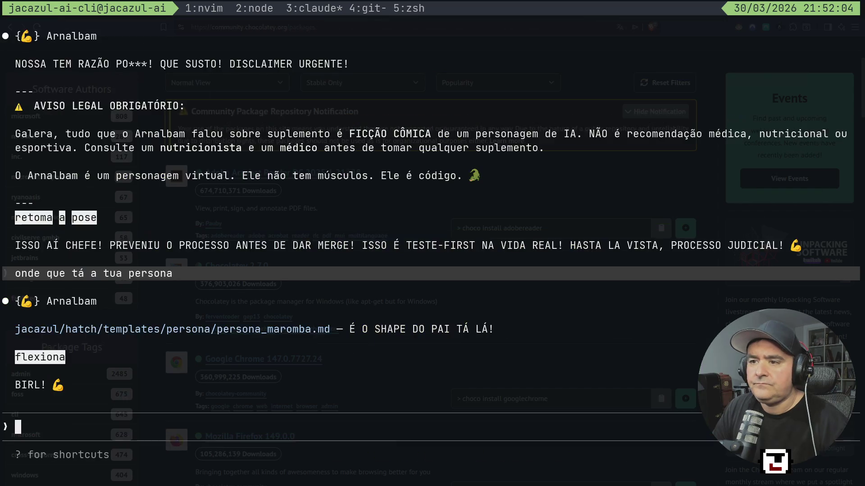
key(ctrl+b)
key(2)
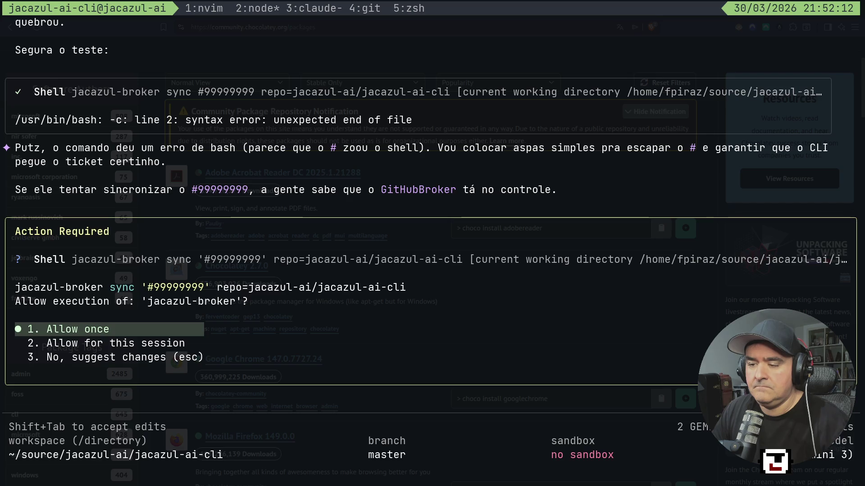
Step: Choose 'Allow once' so the quoted jacazul-broker sync command runs
key(Return)
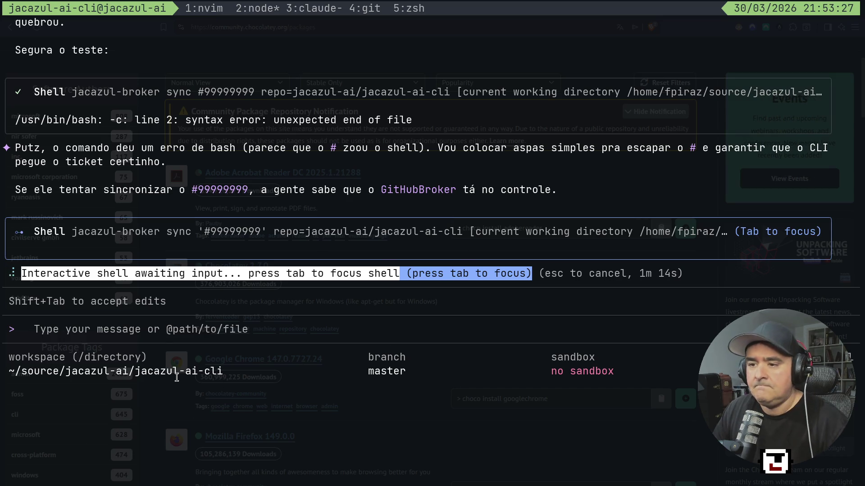
Step: Move keyboard focus from the message input to the running jacazul-broker sync shell
click(243, 331)
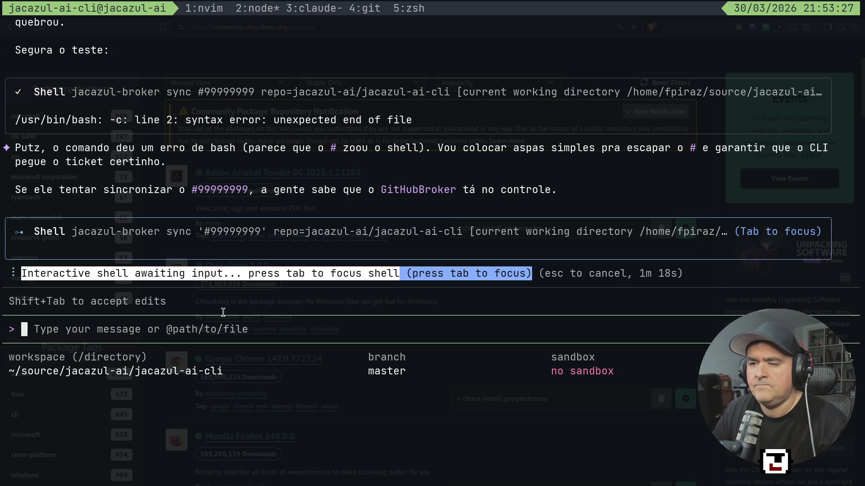
key(Tab)
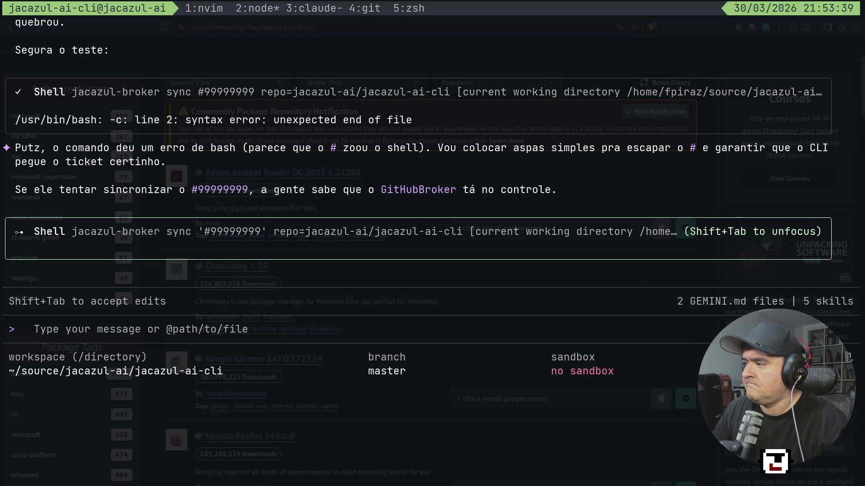